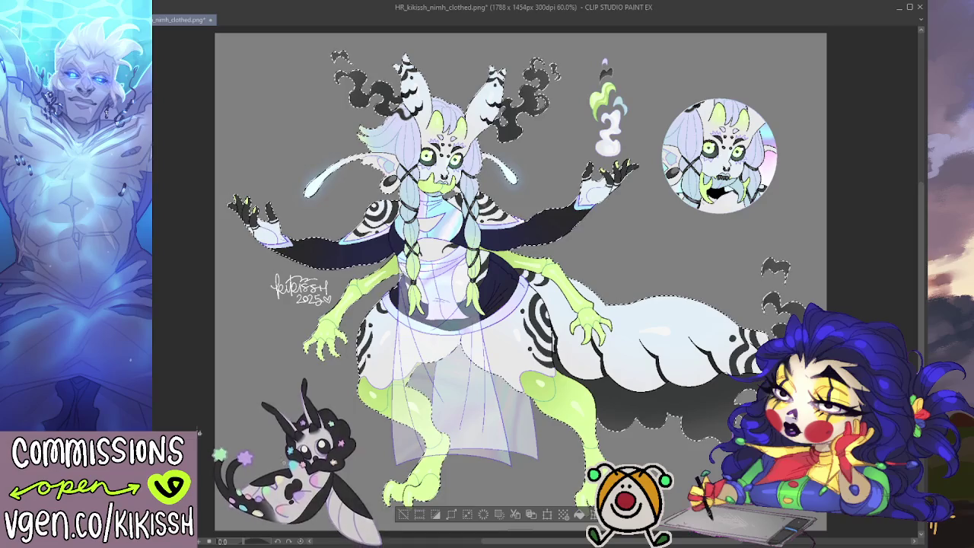
- Invert and clear the selection, hide the grey Paper layer, and show the second watermark line
{"action": "left_click", "coordinate": [436, 515]}
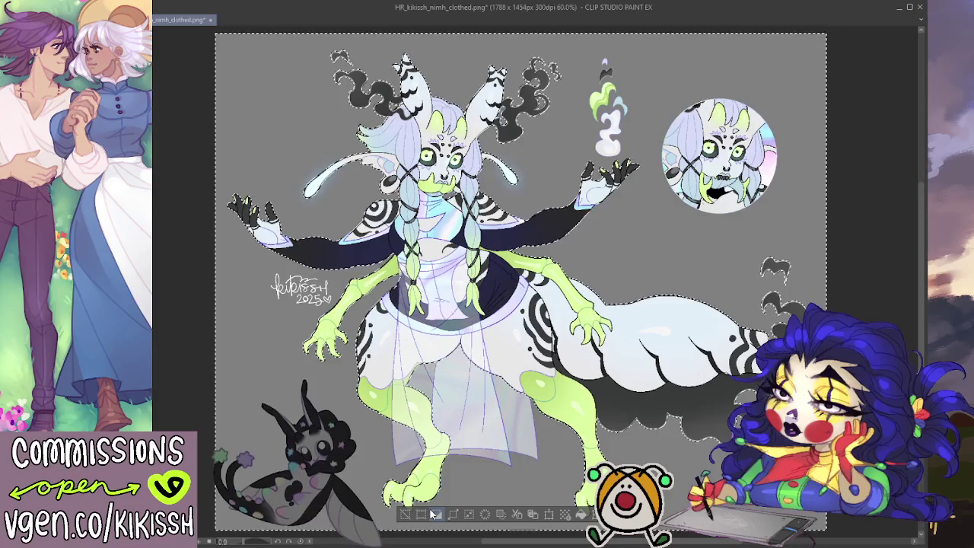
{"action": "key", "text": "ctrl+d"}
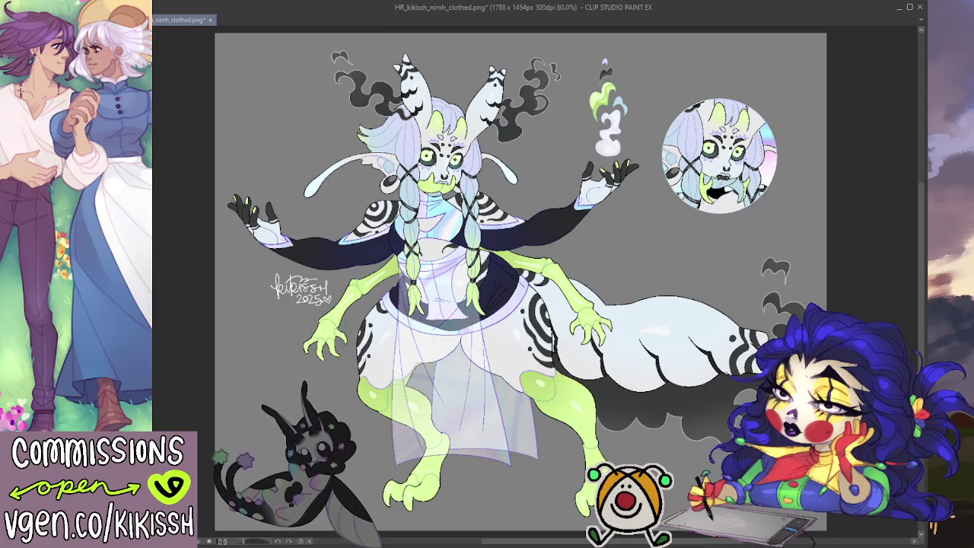
{"action": "key", "text": "ctrl+shift+h"}
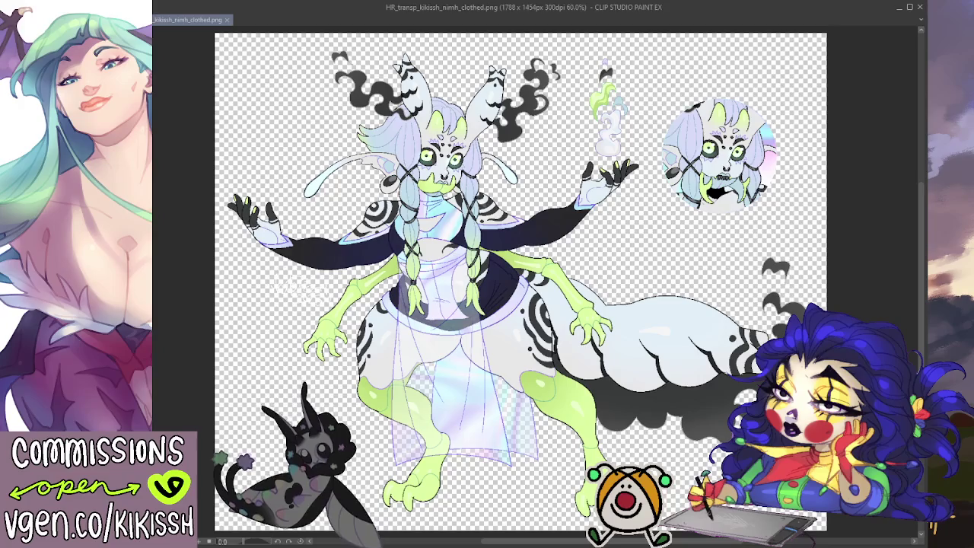
{"action": "left_click", "coordinate": [300, 306]}
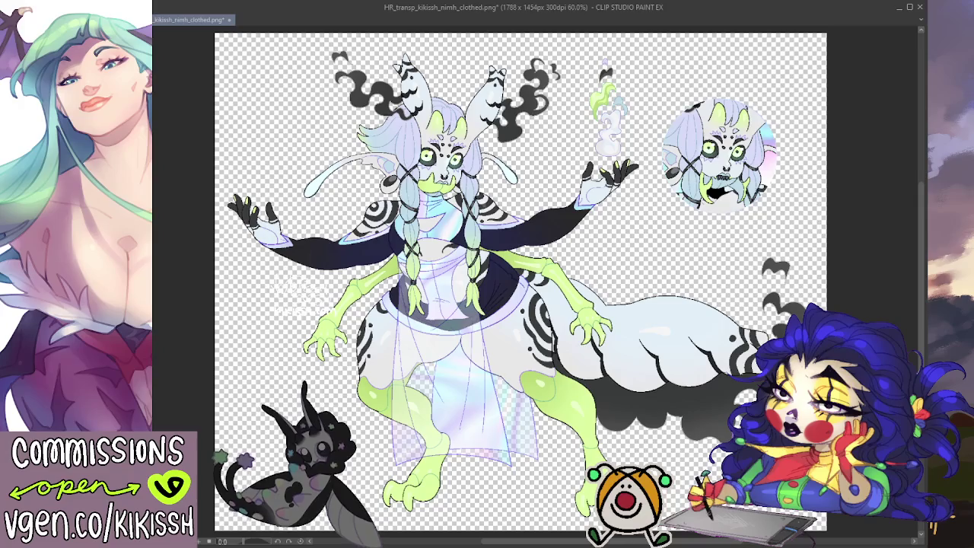
- Check the transparent sheet at 100% view, then zoom back out to fit the window
{"action": "key", "text": "ctrl+alt+0"}
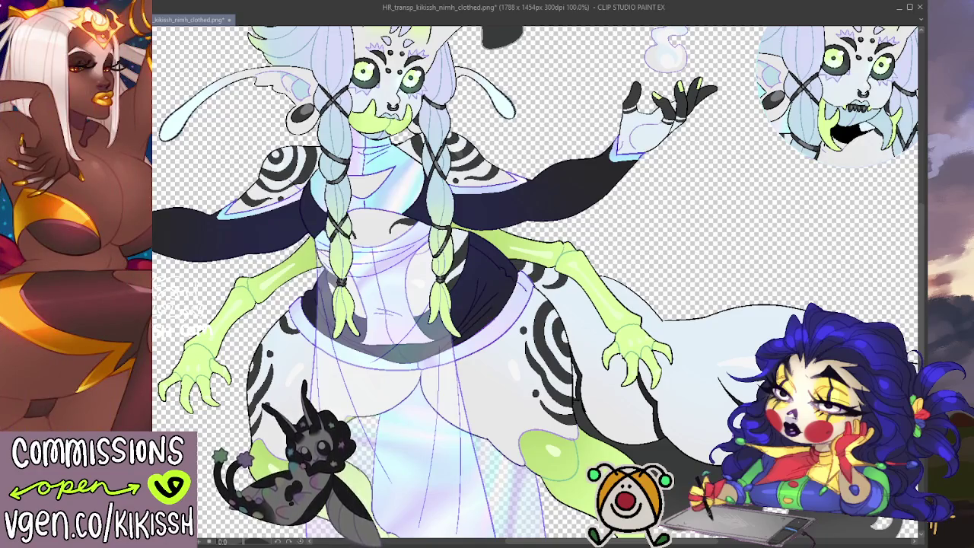
{"action": "key", "text": "ctrl+minus"}
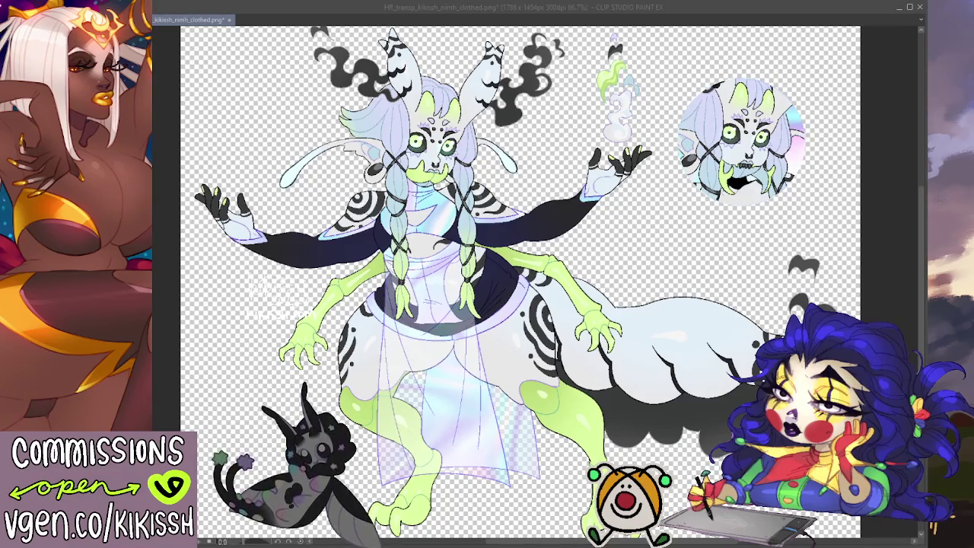
{"action": "left_click", "coordinate": [221, 300]}
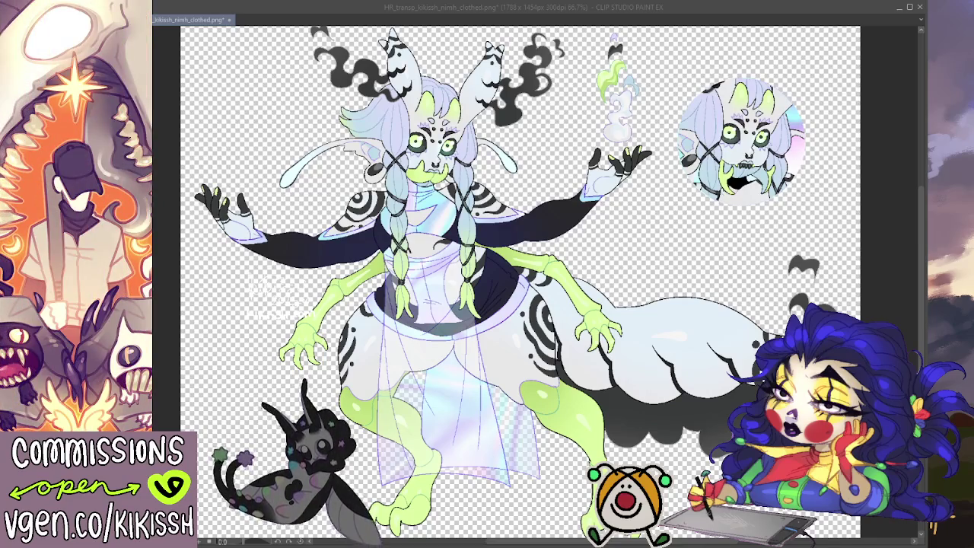
- Save a 1162x945 copy as WEB_transp_kikissh_nimh_clothed.png, undo the resize, and show the grey background
{"action": "key", "text": "ctrl+alt+0"}
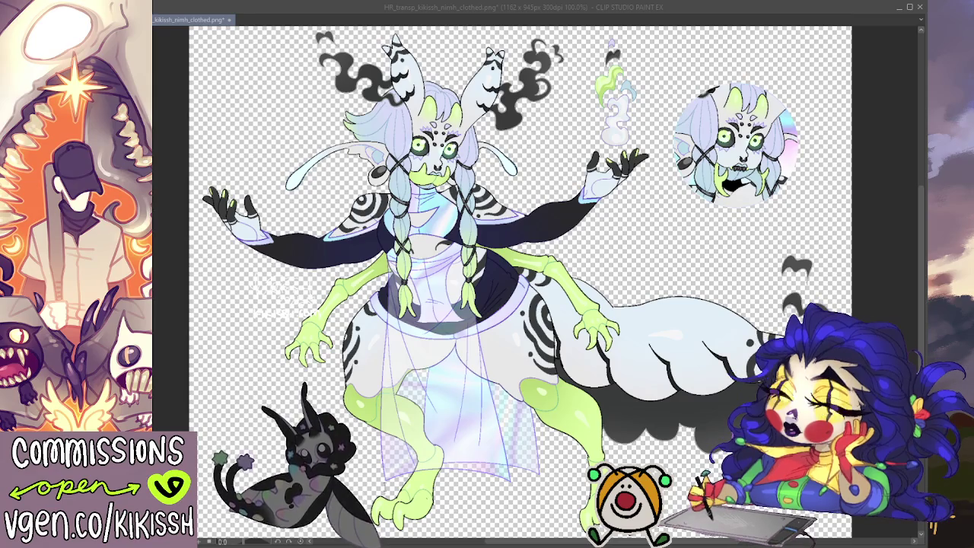
{"action": "key", "text": "Return"}
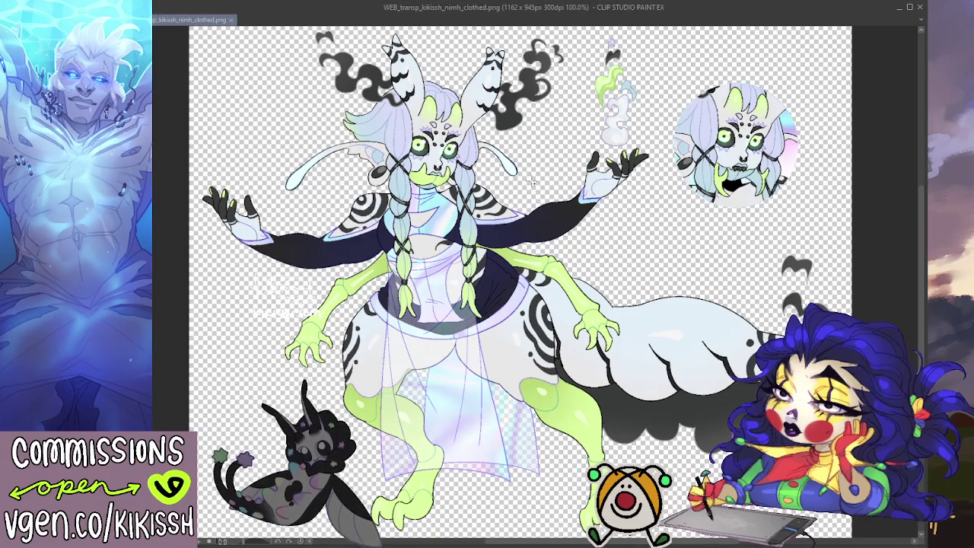
{"action": "key", "text": "ctrl+z"}
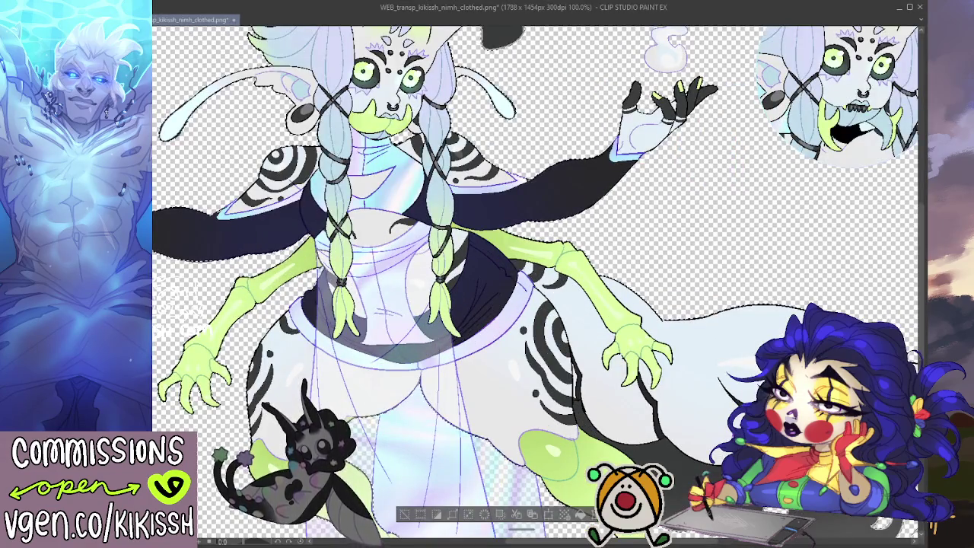
{"action": "key", "text": "alt+Delete"}
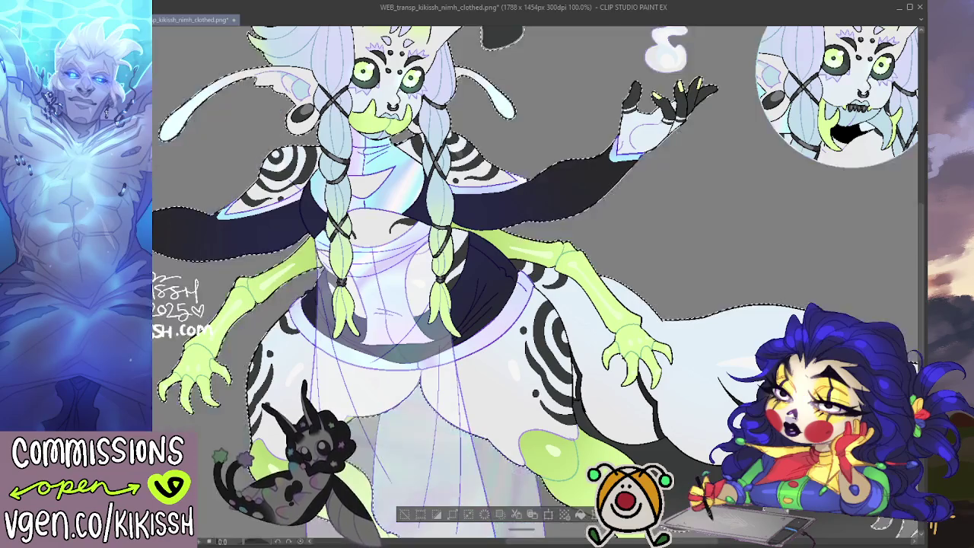
- Deselect, resize to 1162x945, save as WEB_kikissh_nimh_clothed.png, then undo back to 1788x1454
{"action": "key", "text": "ctrl+d"}
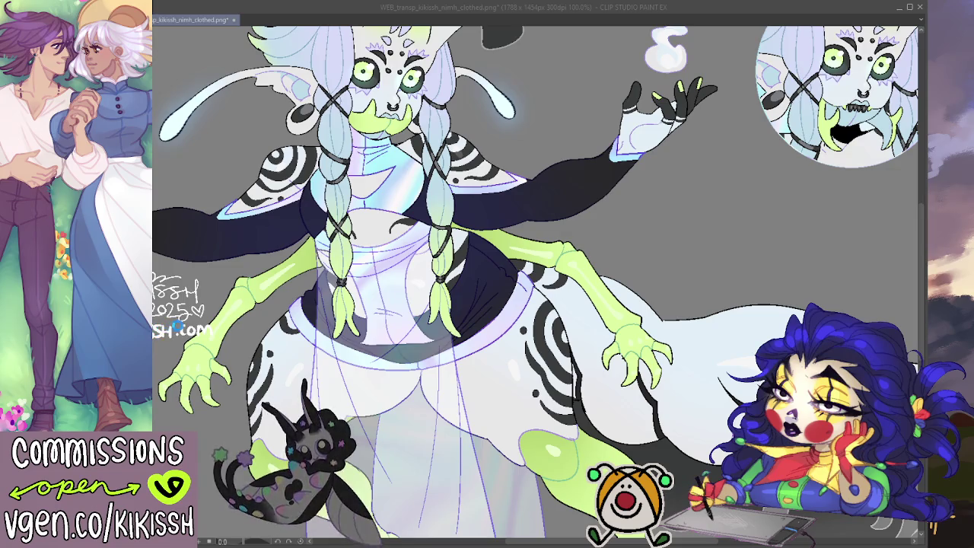
{"action": "key", "text": "ctrl+z"}
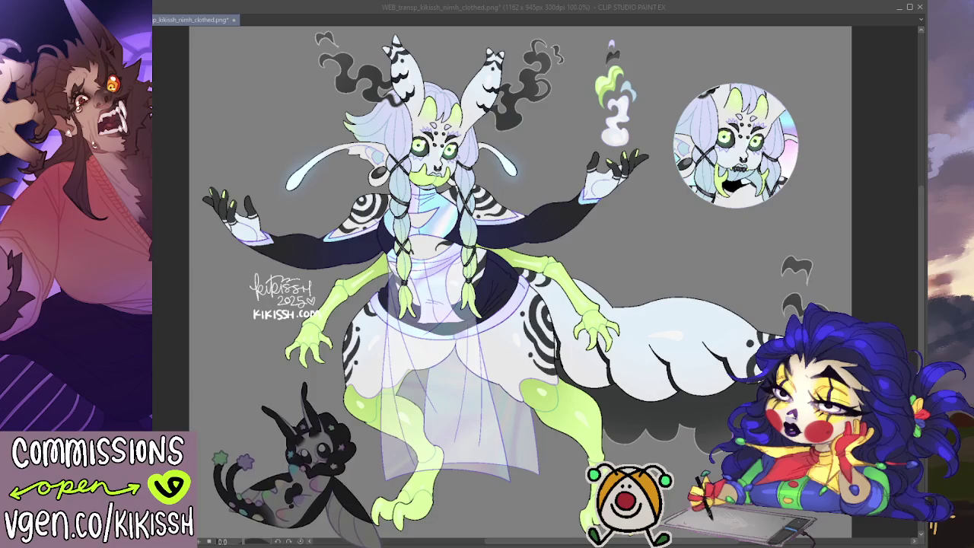
{"action": "key", "text": "Return"}
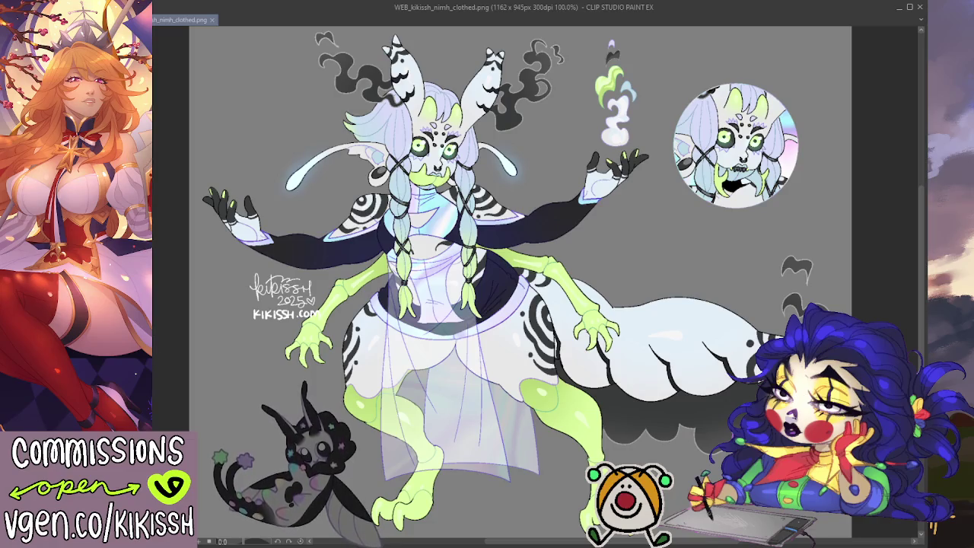
{"action": "scroll", "coordinate": [377, 205], "scroll_direction": "down", "scroll_amount": 2}
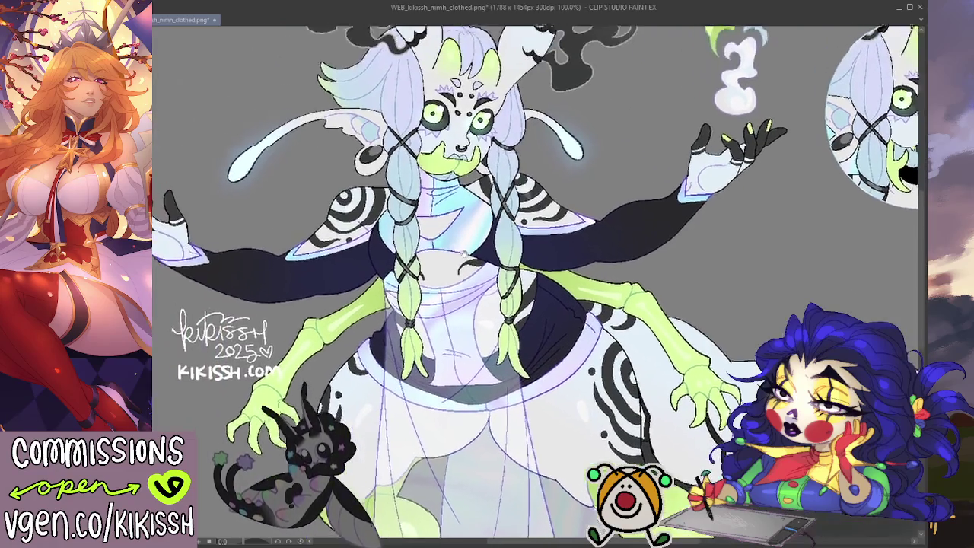
- Zoom out and recentre the figure, then hide the KIKISSH.COM line under the signature
{"action": "scroll", "coordinate": [450, 267], "scroll_direction": "down", "scroll_amount": 1}
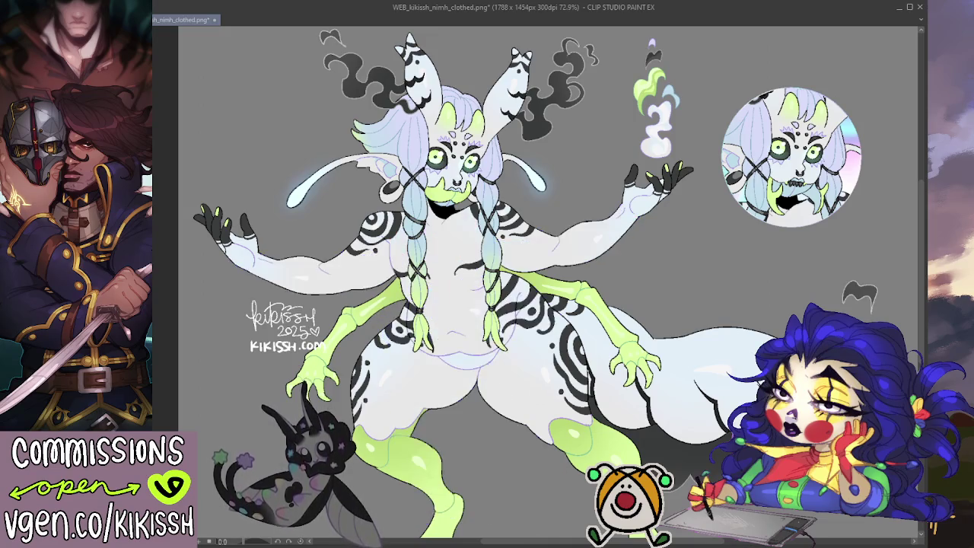
{"action": "left_click_drag", "start_coordinate": [261, 403], "coordinate": [256, 395]}
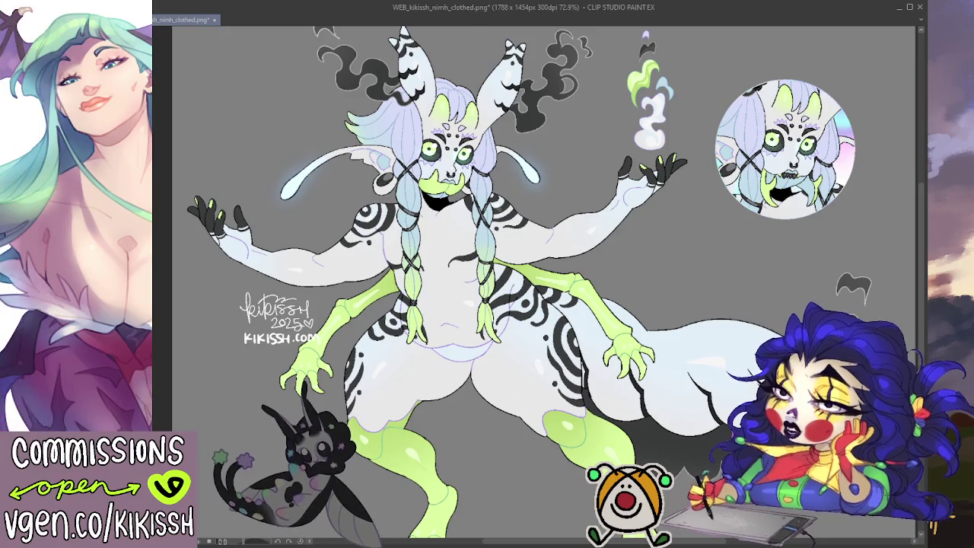
{"action": "left_click_drag", "start_coordinate": [689, 395], "coordinate": [692, 416]}
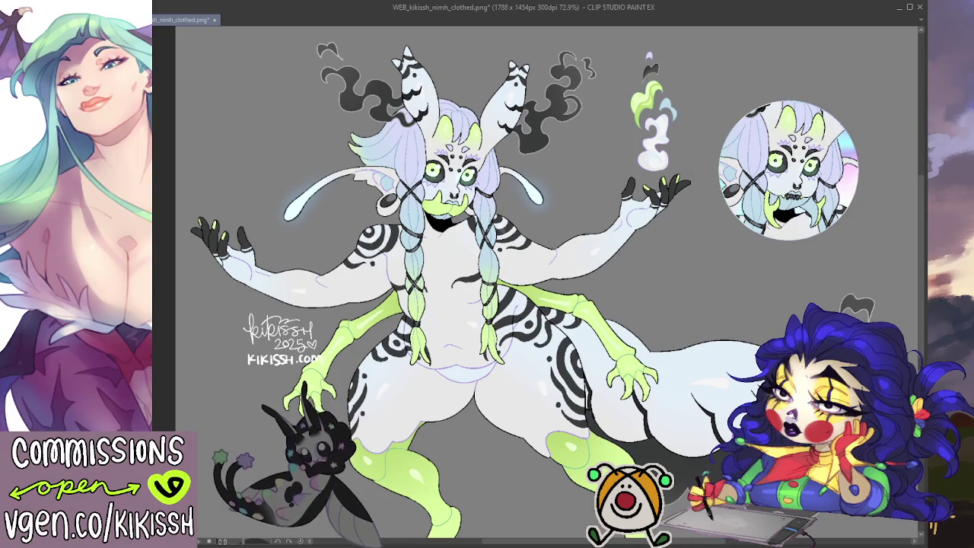
{"action": "key", "text": "ctrl+z"}
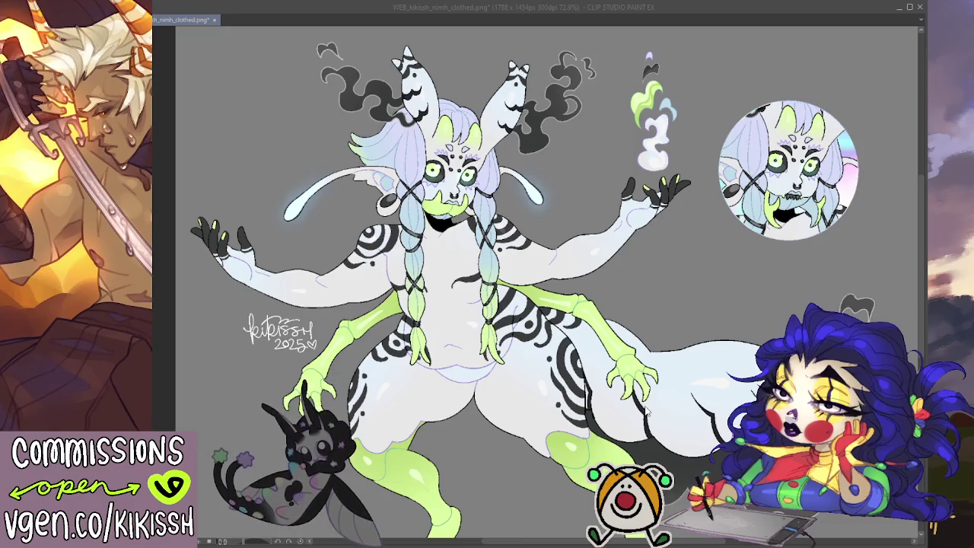
- Save HR_kikissh_nimh.png, restore the KIKISSH.COM line, shrink to 1162 x 945 px, and save as WEB_kikissh_nimh.png
{"action": "key", "text": "ctrl+Tab"}
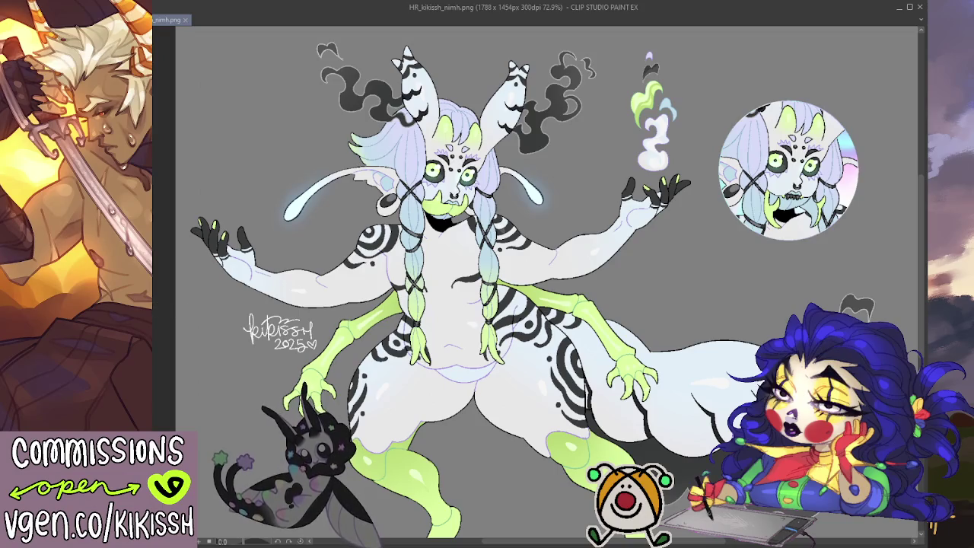
{"action": "key", "text": "ctrl+v"}
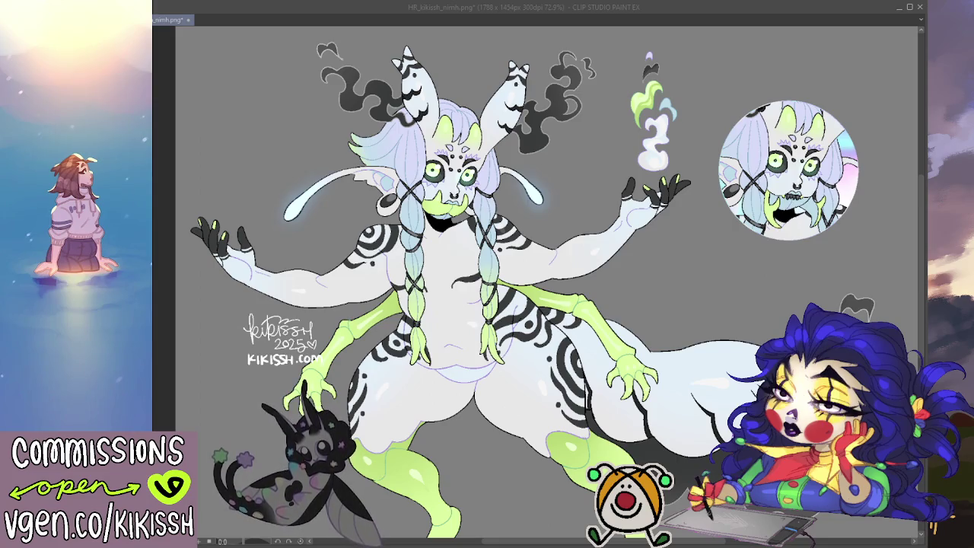
{"action": "key", "text": "ctrl+z"}
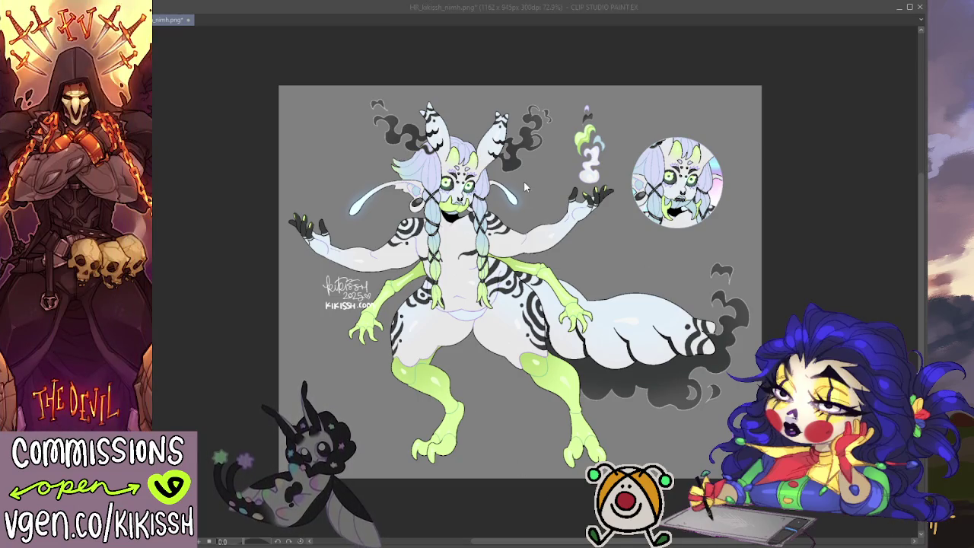
{"action": "key", "text": "ctrl+Tab"}
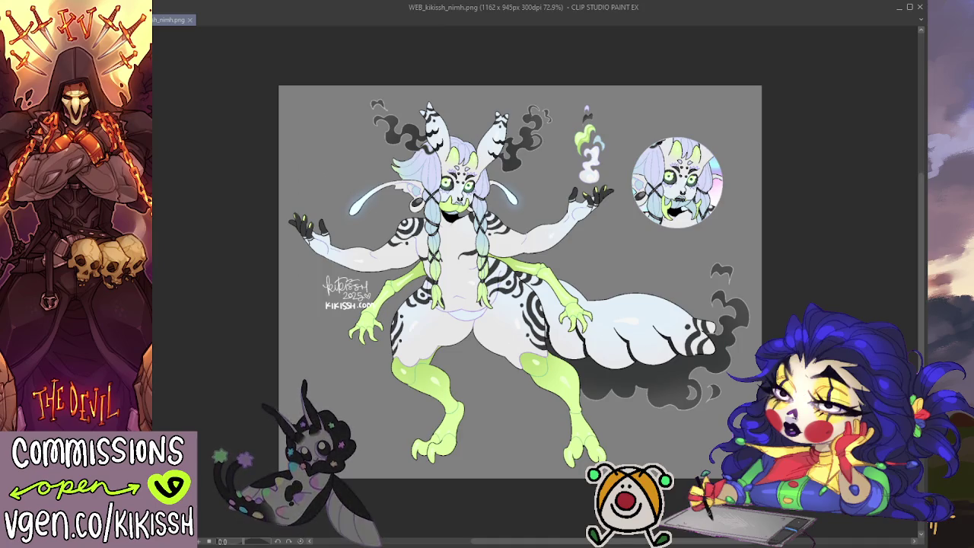
- Undo back to the full 1788 x 1454 px sheet
{"action": "key", "text": "ctrl+v"}
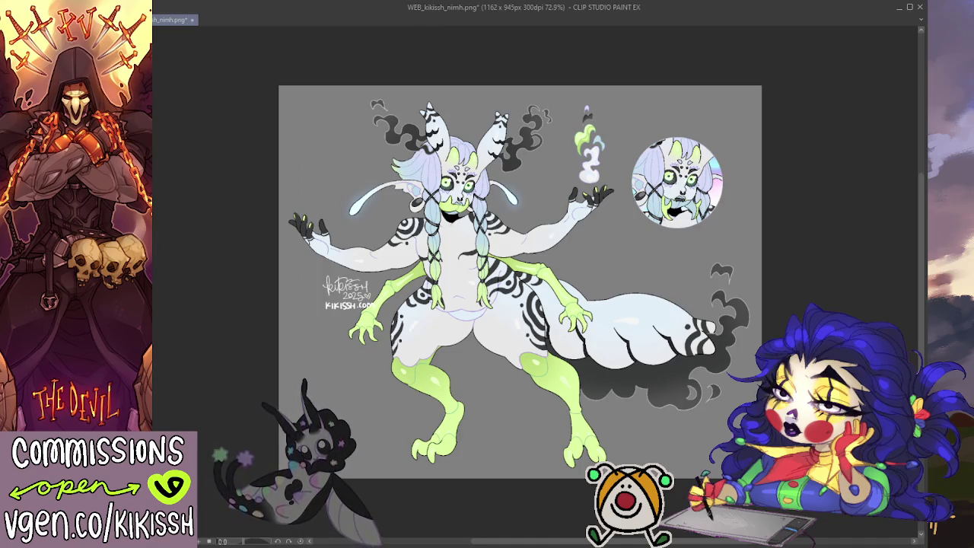
{"action": "key", "text": "ctrl+z"}
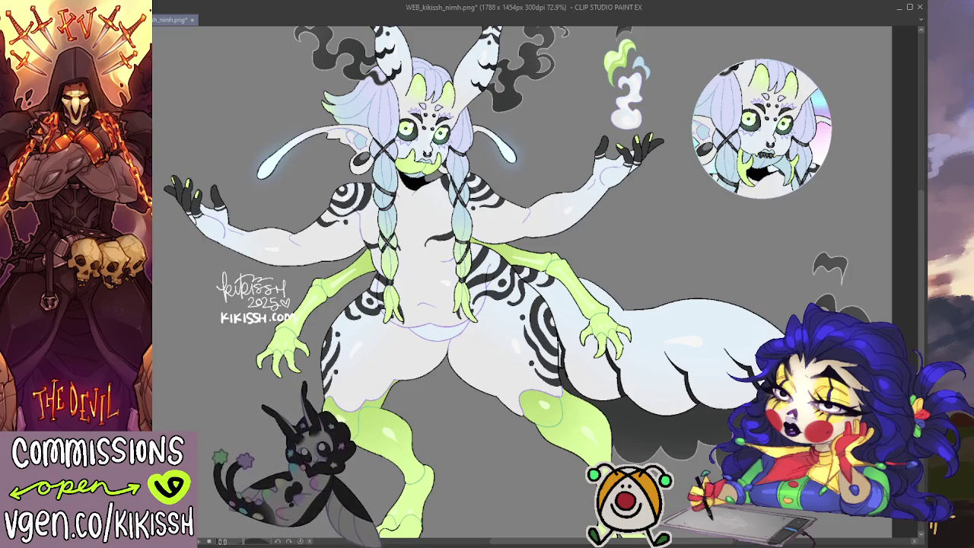
- Clear the grey around the character, deselect, view at 100%, and save as HR_transp_kikissh_nimh.png
{"action": "key", "text": "ctrl+shift+i"}
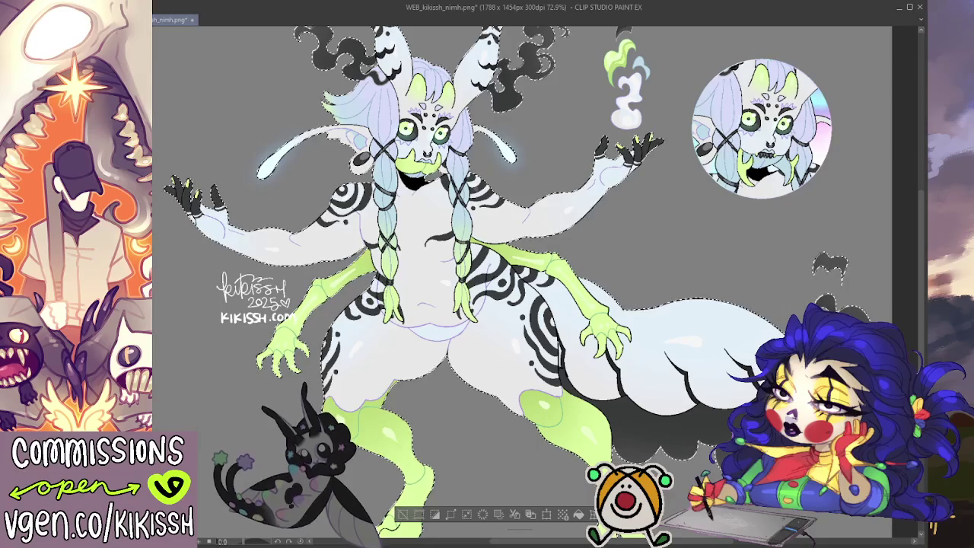
{"action": "key", "text": "ctrl+shift+i"}
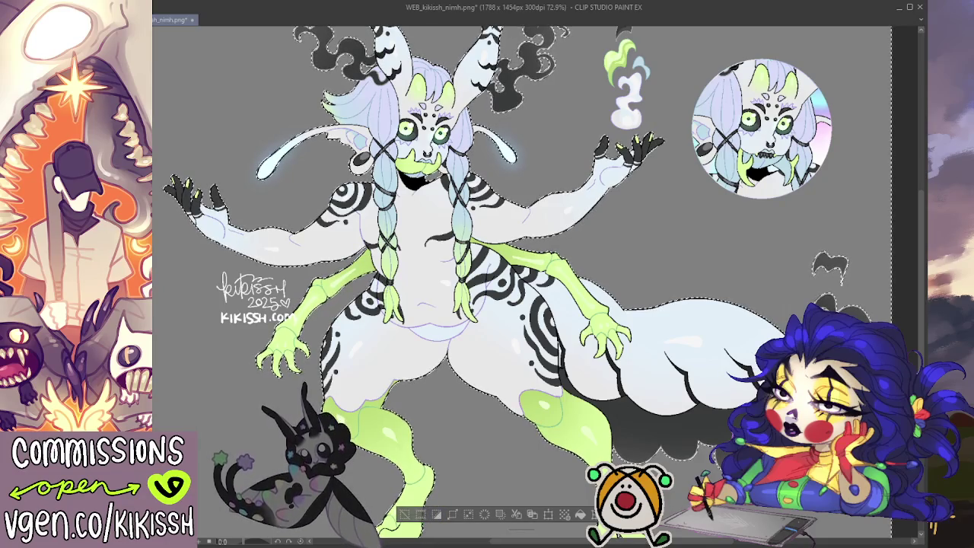
{"action": "key", "text": "ctrl+d"}
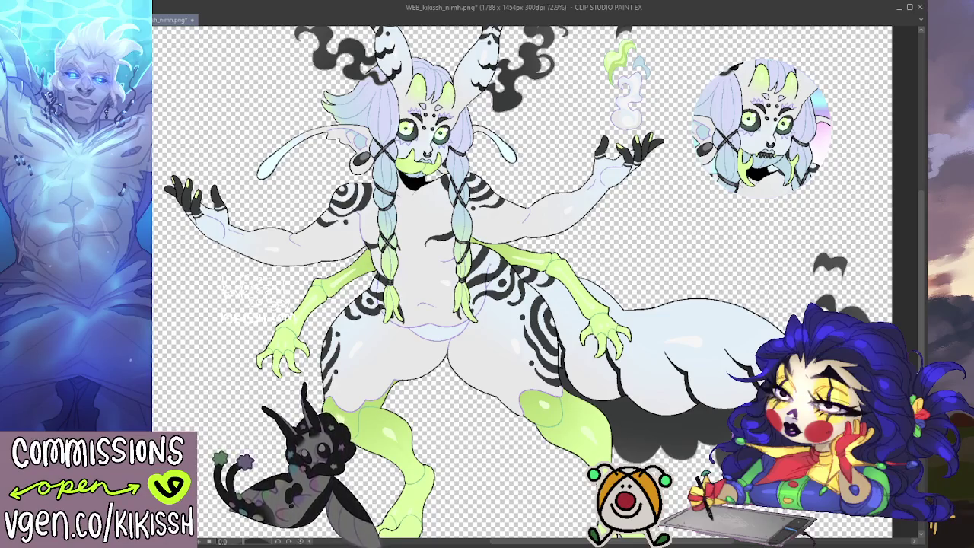
{"action": "key", "text": "ctrl+alt+0"}
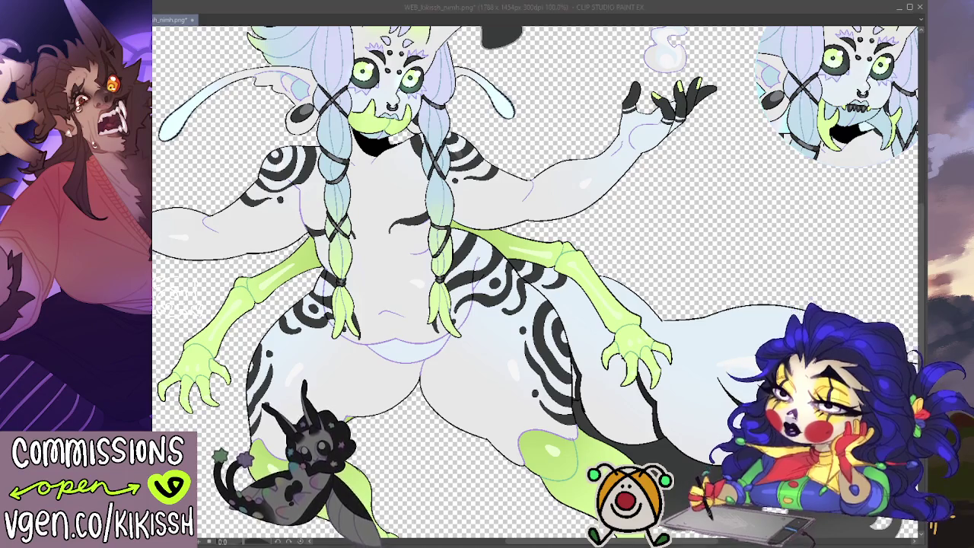
{"action": "key", "text": "ctrl+Tab"}
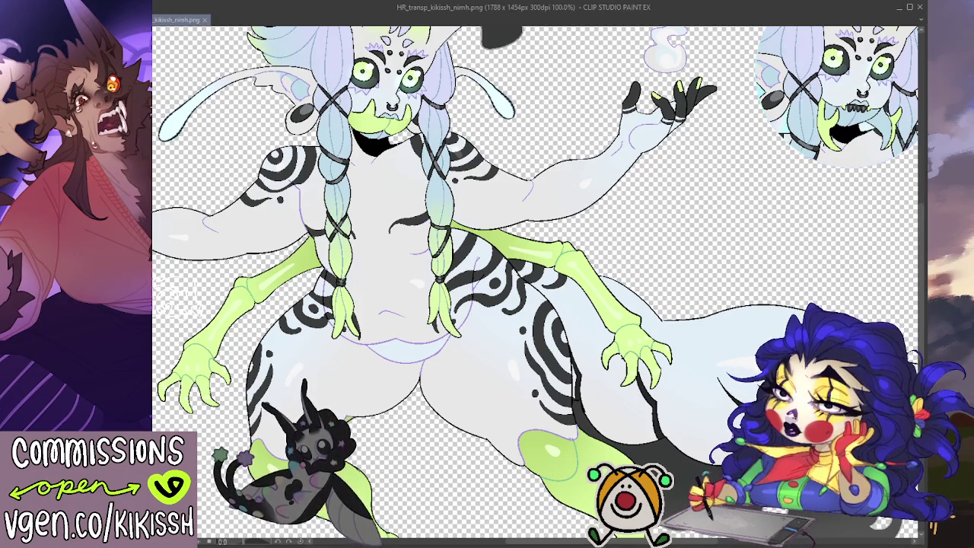
- Show the signature watermark, save, export a 1162 x 945 WEB_transp_kikissh_nimh.png, then undo to full size
{"action": "key", "text": "ctrl+v"}
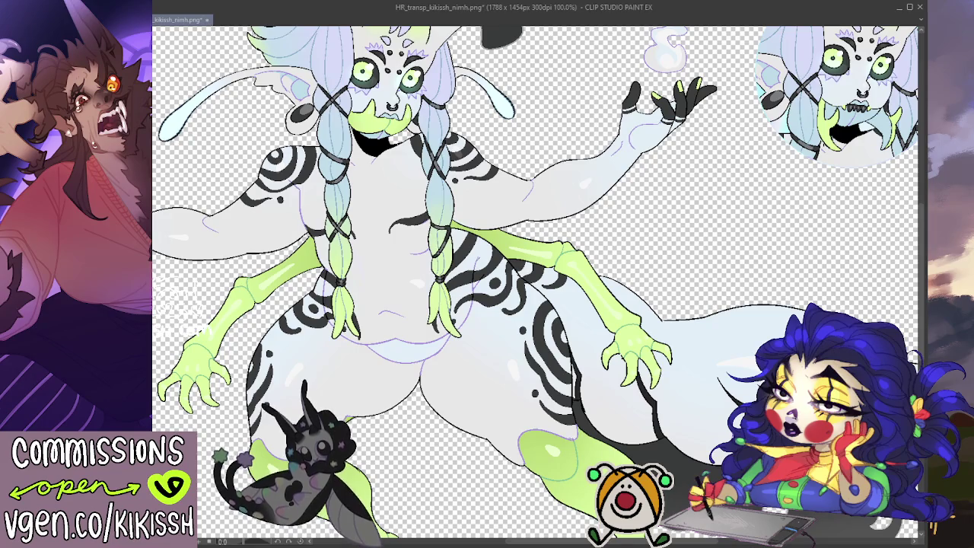
{"action": "key", "text": "ctrl+s"}
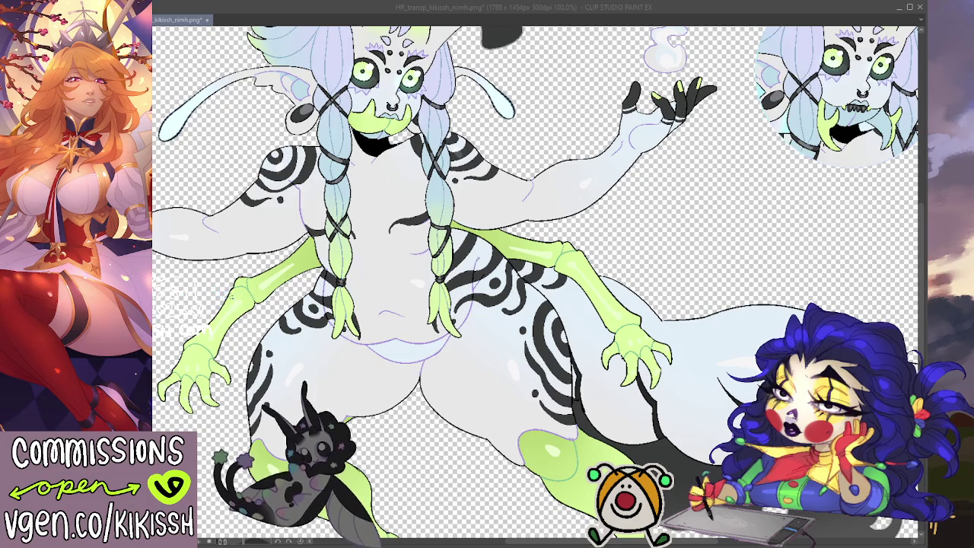
{"action": "key", "text": "Return"}
{"action": "key", "text": "ctrl+s"}
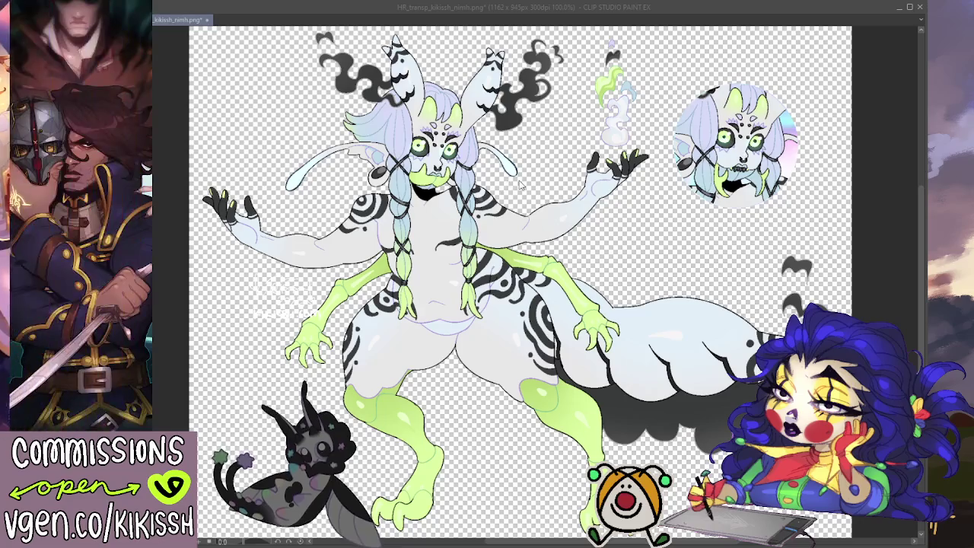
{"action": "key", "text": "Return"}
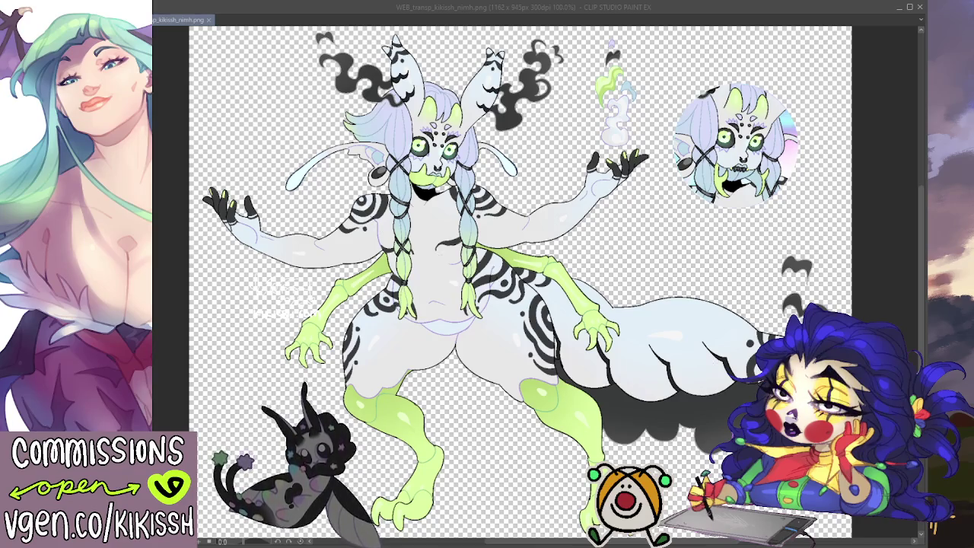
{"action": "left_click", "coordinate": [440, 261]}
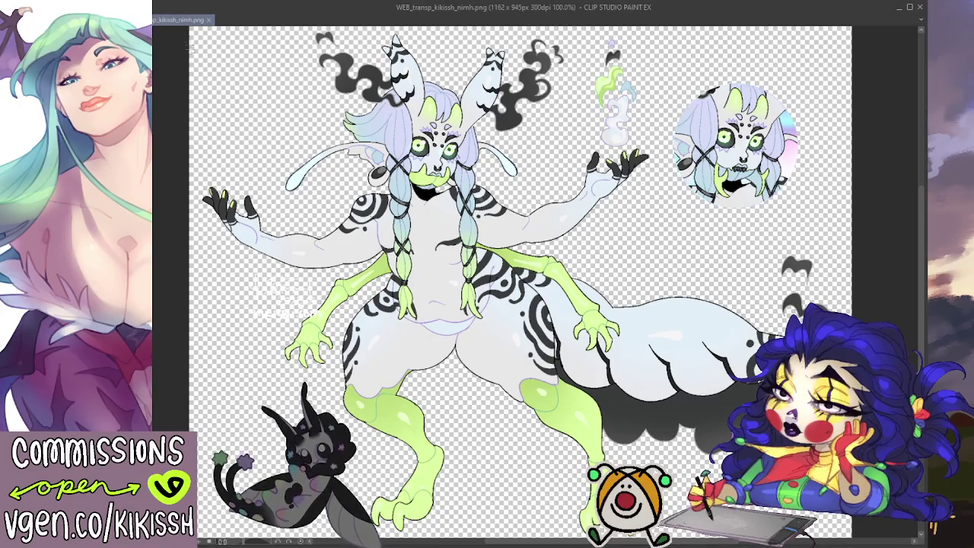
{"action": "key", "text": "ctrl+z"}
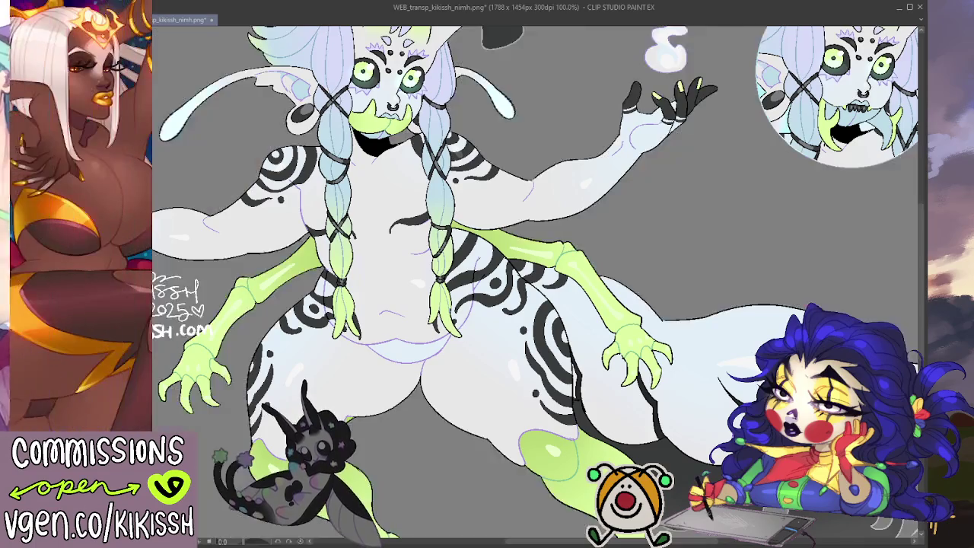
- Clear the leftover selection and zoom out on the clothed grey-background sheet
{"action": "key", "text": "ctrl+d"}
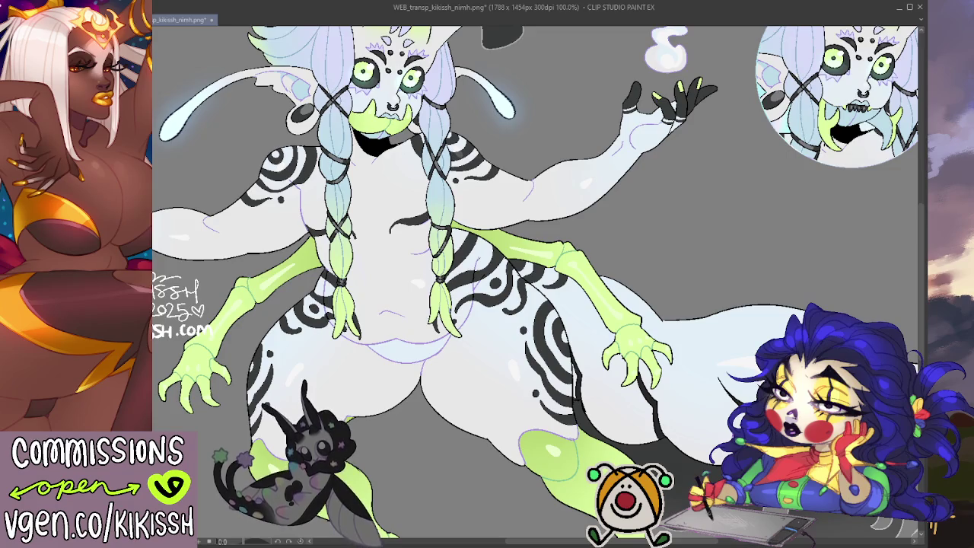
{"action": "scroll", "coordinate": [487, 274], "scroll_direction": "down", "scroll_amount": 2}
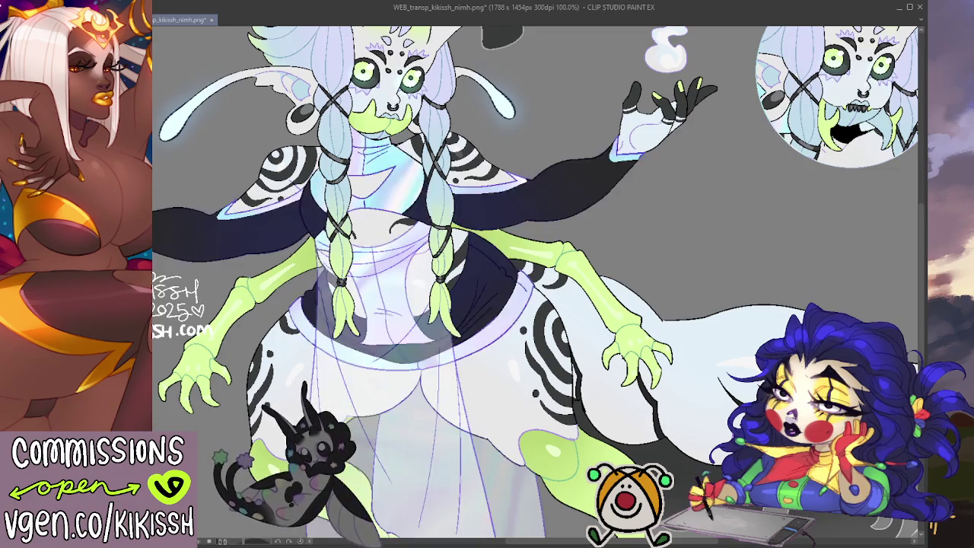
{"action": "scroll", "coordinate": [487, 274], "scroll_direction": "down", "scroll_amount": 2}
{"action": "scroll", "coordinate": [487, 274], "scroll_direction": "down", "scroll_amount": 2}
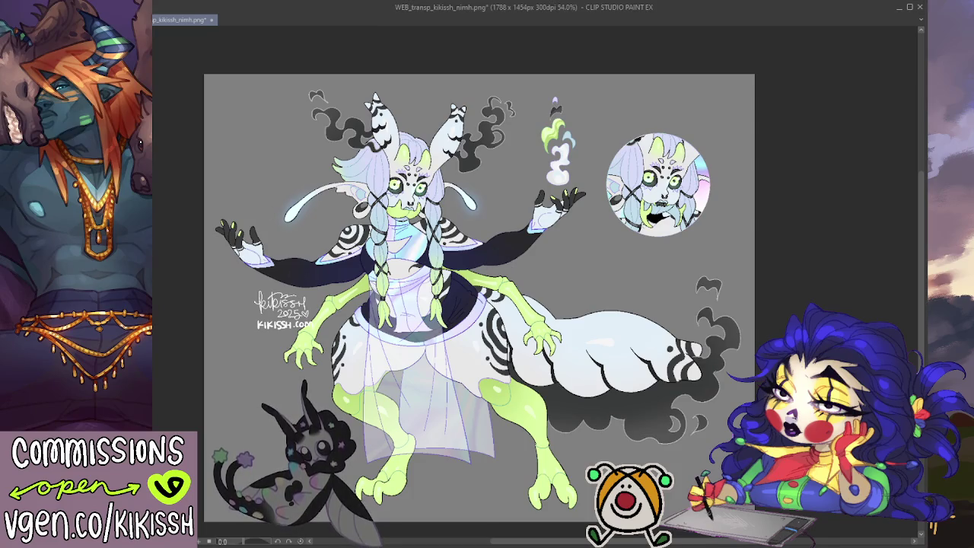
- Switch to the nimh trade document and pan and zoom its canvas
{"action": "key", "text": "ctrl+Tab"}
{"action": "mouse_move", "coordinate": [518, 258]}
{"action": "left_mouse_down"}
{"action": "mouse_move", "coordinate": [543, 288]}
{"action": "mouse_move", "coordinate": [631, 284]}
{"action": "mouse_move", "coordinate": [638, 298]}
{"action": "left_mouse_up"}
{"action": "scroll", "coordinate": [544, 289], "scroll_direction": "down", "scroll_amount": 3}
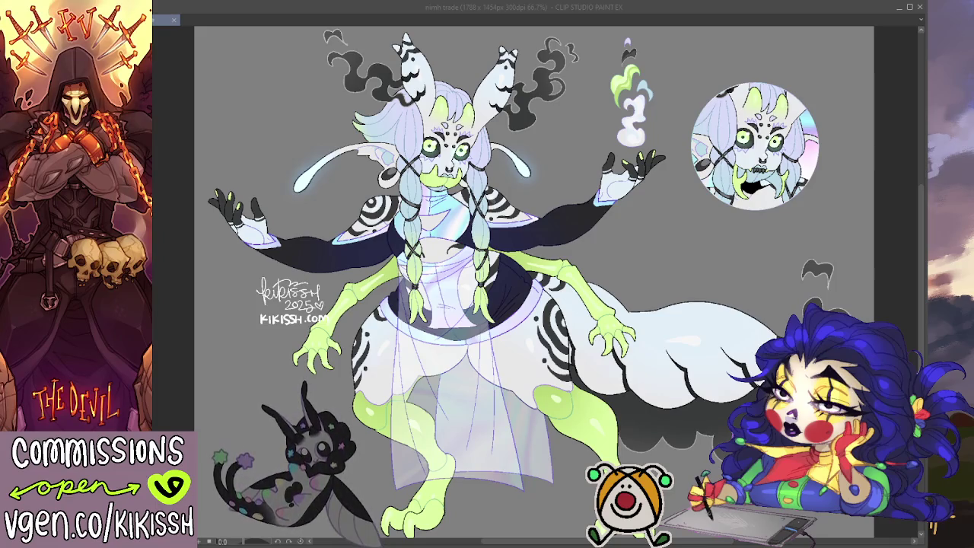
{"action": "scroll", "coordinate": [533, 282], "scroll_direction": "up", "scroll_amount": 2}
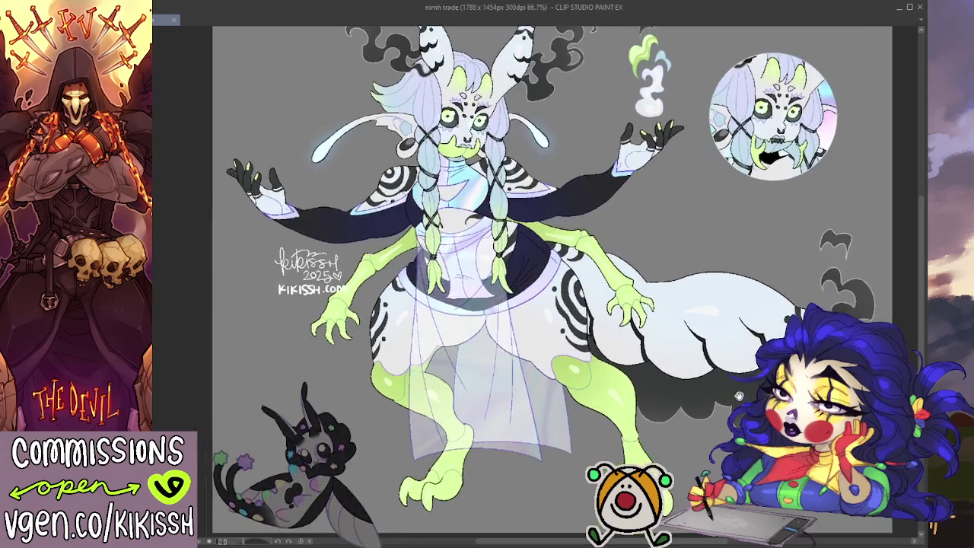
{"action": "scroll", "coordinate": [533, 282], "scroll_direction": "down", "scroll_amount": 2}
{"action": "left_click_drag", "start_coordinate": [533, 282], "coordinate": [527, 286]}
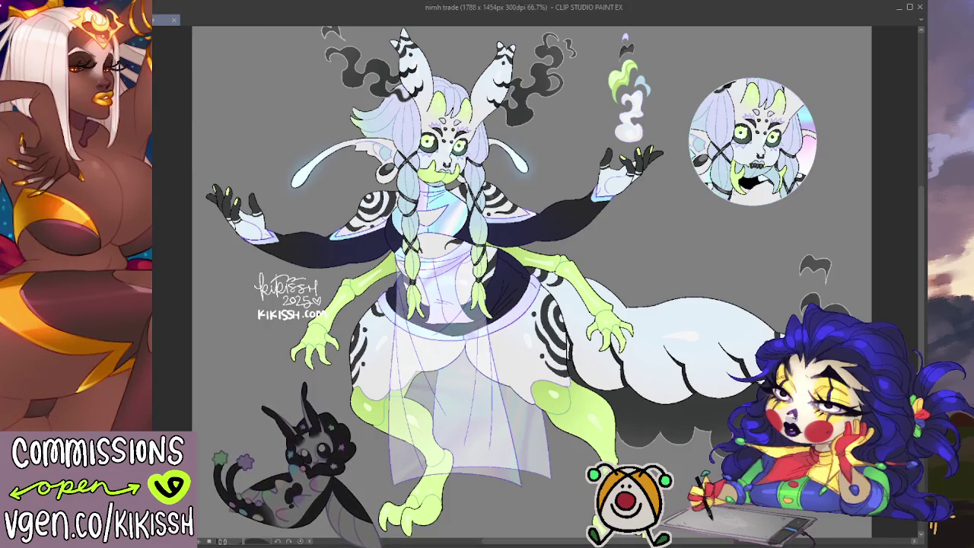
{"action": "scroll", "coordinate": [727, 358], "scroll_direction": "down", "scroll_amount": 3}
{"action": "scroll", "coordinate": [726, 357], "scroll_direction": "up", "scroll_amount": 2}
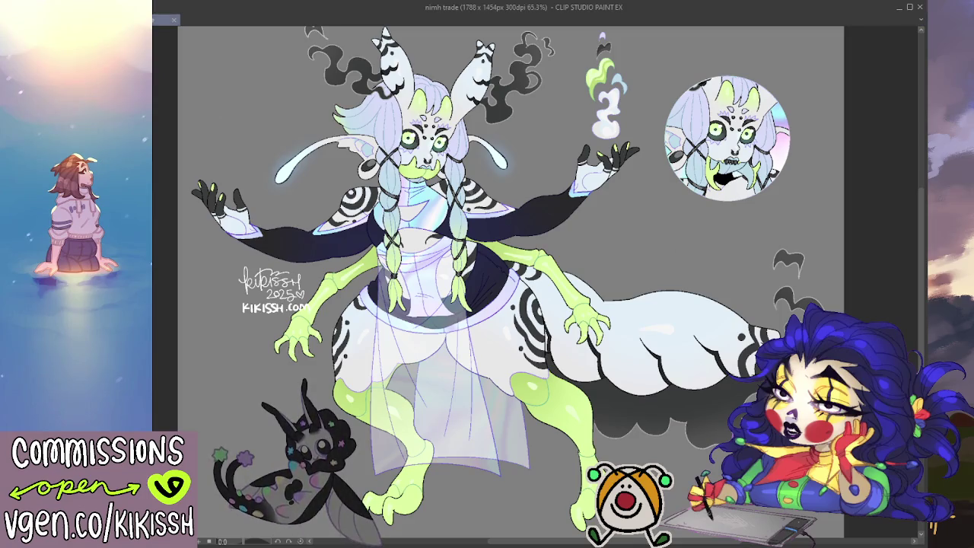
{"action": "scroll", "coordinate": [538, 253], "scroll_direction": "up", "scroll_amount": 3}
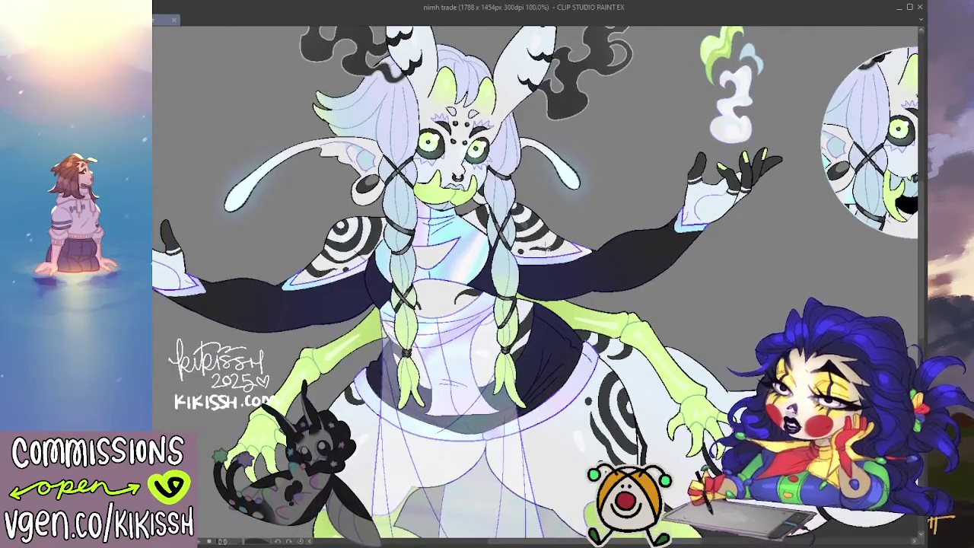
{"action": "scroll", "coordinate": [553, 238], "scroll_direction": "down", "scroll_amount": 1}
{"action": "scroll", "coordinate": [552, 237], "scroll_direction": "down", "scroll_amount": 1}
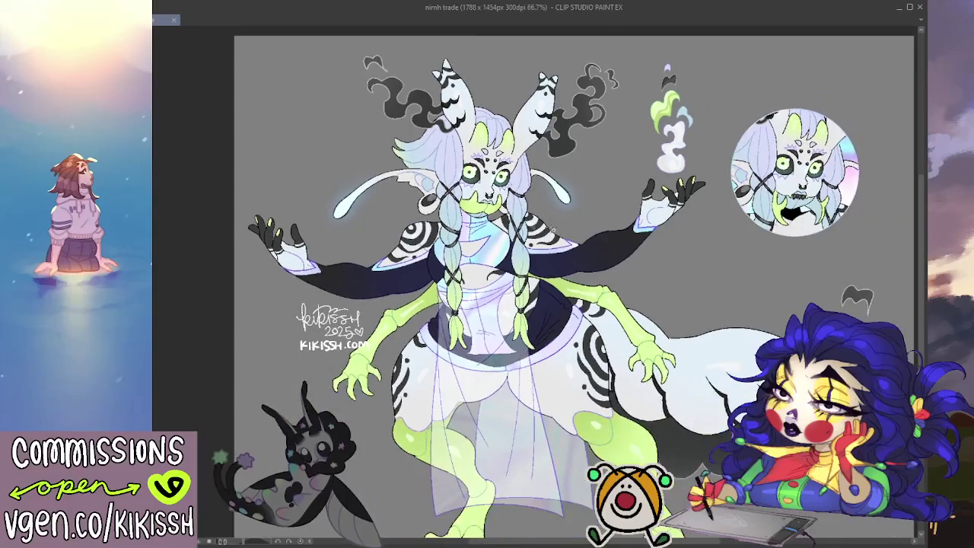
{"action": "scroll", "coordinate": [552, 238], "scroll_direction": "down", "scroll_amount": 1}
{"action": "scroll", "coordinate": [643, 245], "scroll_direction": "down", "scroll_amount": 1}
{"action": "scroll", "coordinate": [643, 246], "scroll_direction": "down", "scroll_amount": 1}
{"action": "scroll", "coordinate": [643, 246], "scroll_direction": "up", "scroll_amount": 2}
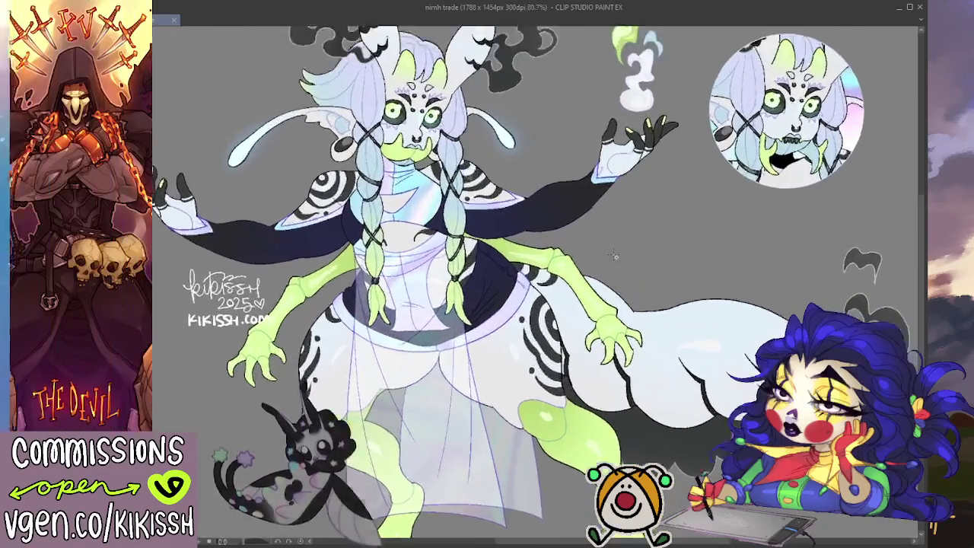
{"action": "scroll", "coordinate": [616, 257], "scroll_direction": "up", "scroll_amount": 1}
{"action": "scroll", "coordinate": [571, 247], "scroll_direction": "up", "scroll_amount": 1}
{"action": "scroll", "coordinate": [520, 221], "scroll_direction": "down", "scroll_amount": 3}
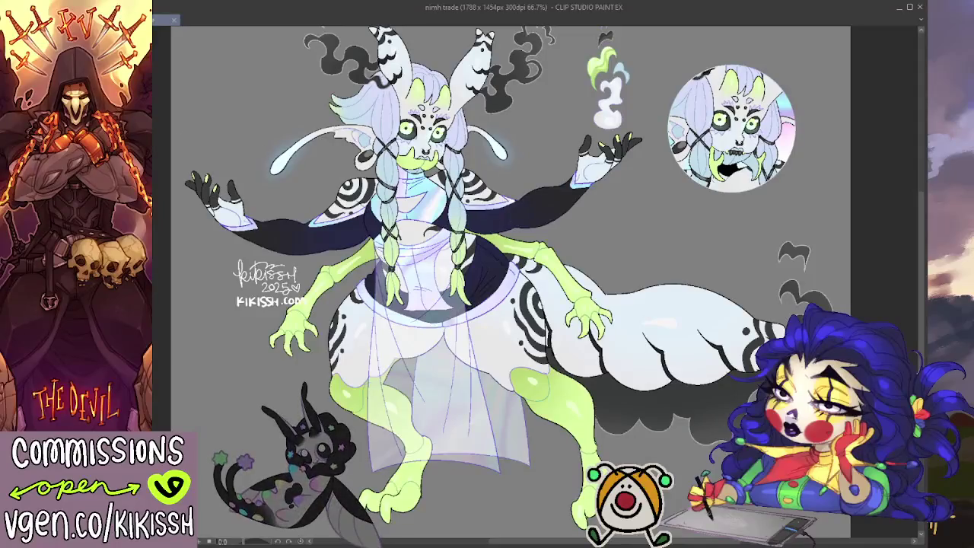
{"action": "scroll", "coordinate": [520, 221], "scroll_direction": "up", "scroll_amount": 3}
{"action": "mouse_move", "coordinate": [546, 165]}
{"action": "left_mouse_down"}
{"action": "mouse_move", "coordinate": [599, 188]}
{"action": "mouse_move", "coordinate": [620, 177]}
{"action": "left_mouse_up"}
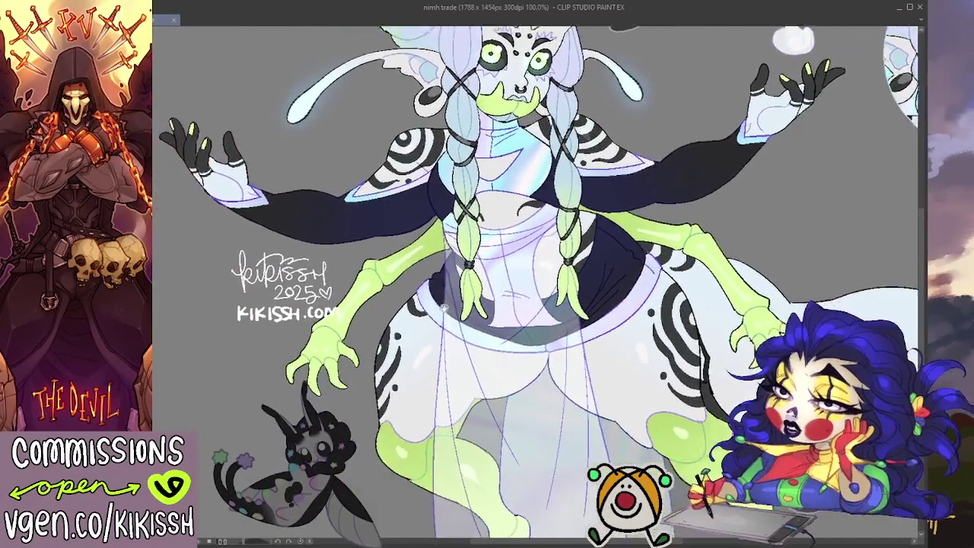
{"action": "left_click_drag", "start_coordinate": [316, 318], "coordinate": [415, 295]}
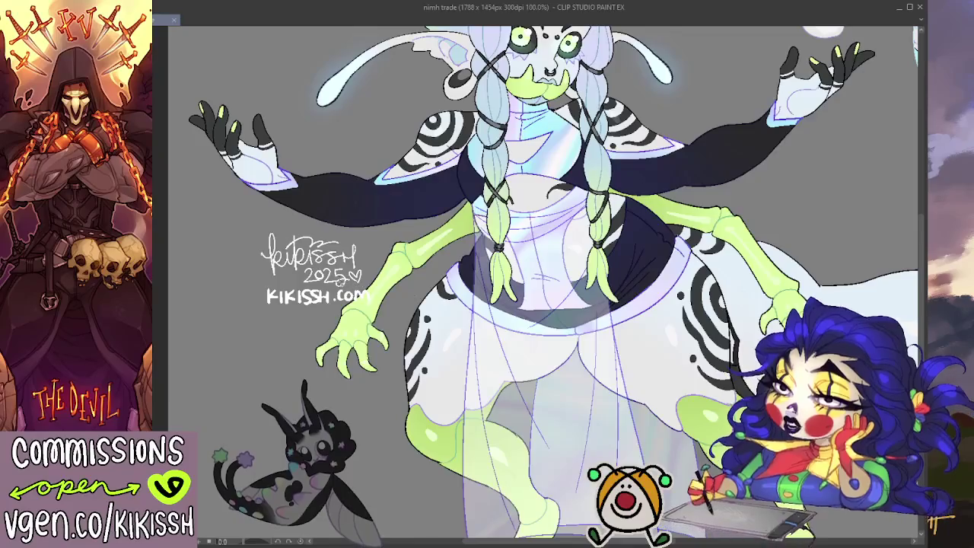
{"action": "scroll", "coordinate": [415, 295], "scroll_direction": "up", "scroll_amount": 2}
{"action": "scroll", "coordinate": [343, 286], "scroll_direction": "up", "scroll_amount": 2}
{"action": "scroll", "coordinate": [329, 297], "scroll_direction": "down", "scroll_amount": 1}
{"action": "scroll", "coordinate": [411, 290], "scroll_direction": "up", "scroll_amount": 1}
{"action": "scroll", "coordinate": [404, 285], "scroll_direction": "down", "scroll_amount": 1}
{"action": "scroll", "coordinate": [401, 283], "scroll_direction": "down", "scroll_amount": 2}
{"action": "scroll", "coordinate": [411, 286], "scroll_direction": "down", "scroll_amount": 2}
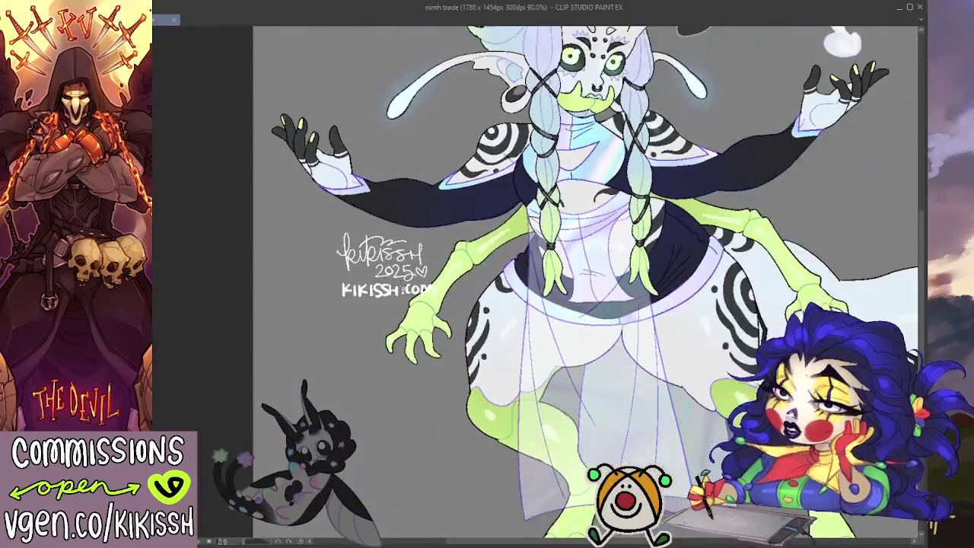
{"action": "scroll", "coordinate": [441, 287], "scroll_direction": "down", "scroll_amount": 1}
{"action": "scroll", "coordinate": [471, 290], "scroll_direction": "down", "scroll_amount": 1}
{"action": "scroll", "coordinate": [503, 293], "scroll_direction": "down", "scroll_amount": 1}
{"action": "scroll", "coordinate": [506, 293], "scroll_direction": "down", "scroll_amount": 1}
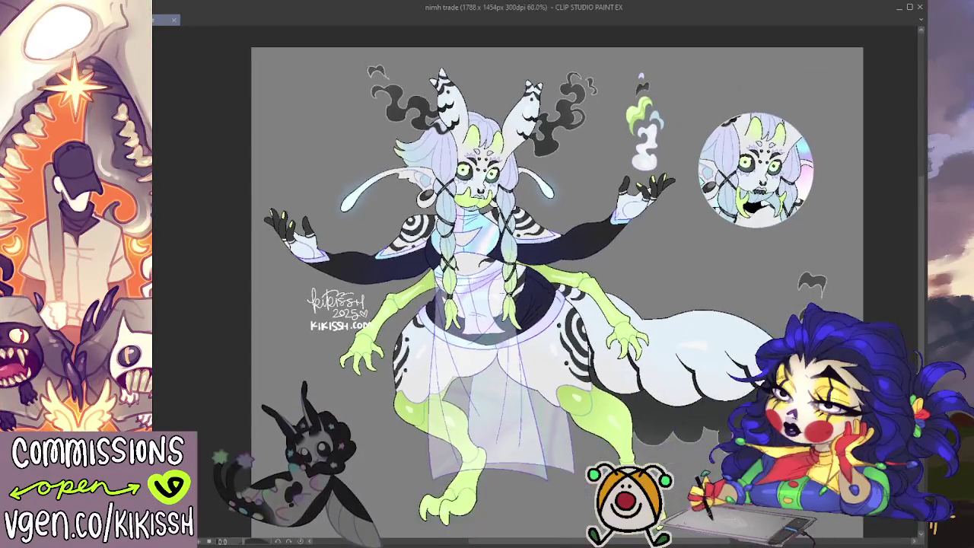
{"action": "scroll", "coordinate": [533, 285], "scroll_direction": "down", "scroll_amount": 1}
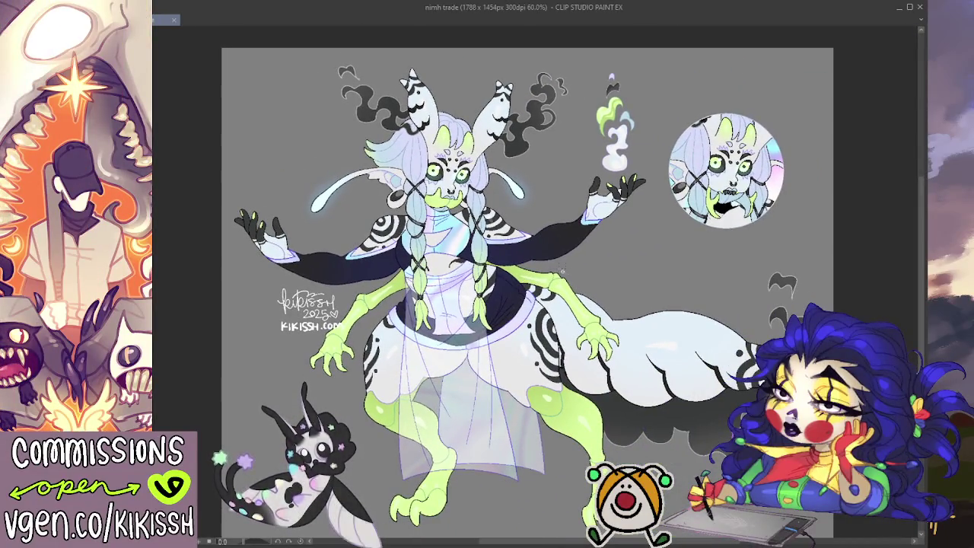
{"action": "left_click_drag", "start_coordinate": [658, 259], "coordinate": [637, 232]}
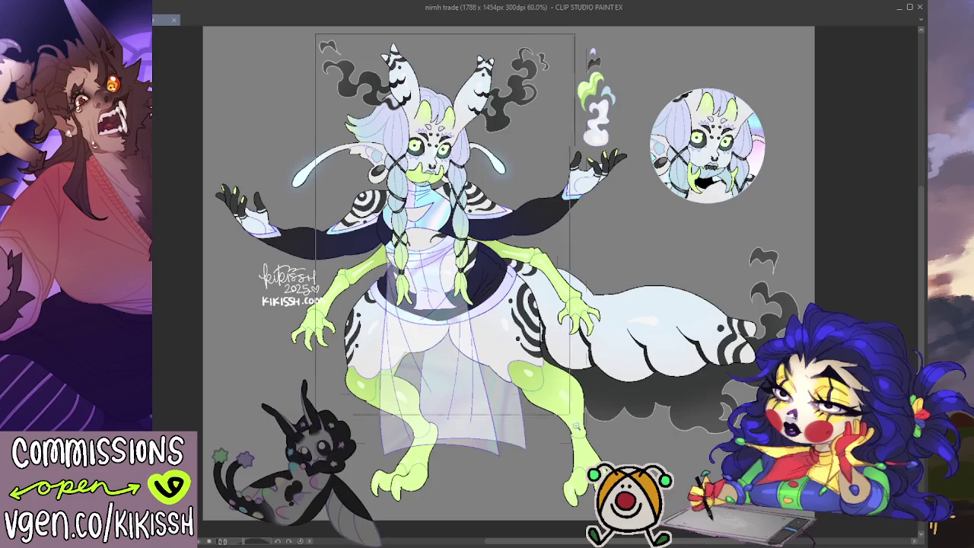
{"action": "scroll", "coordinate": [310, 49], "scroll_direction": "up", "scroll_amount": 1}
{"action": "scroll", "coordinate": [548, 281], "scroll_direction": "right", "scroll_amount": 1}
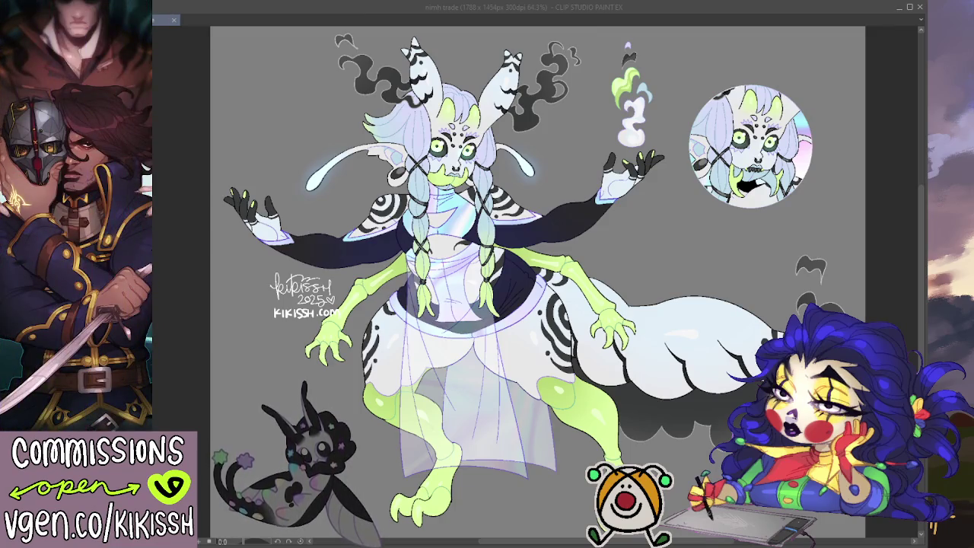
{"action": "left_click", "coordinate": [754, 181]}
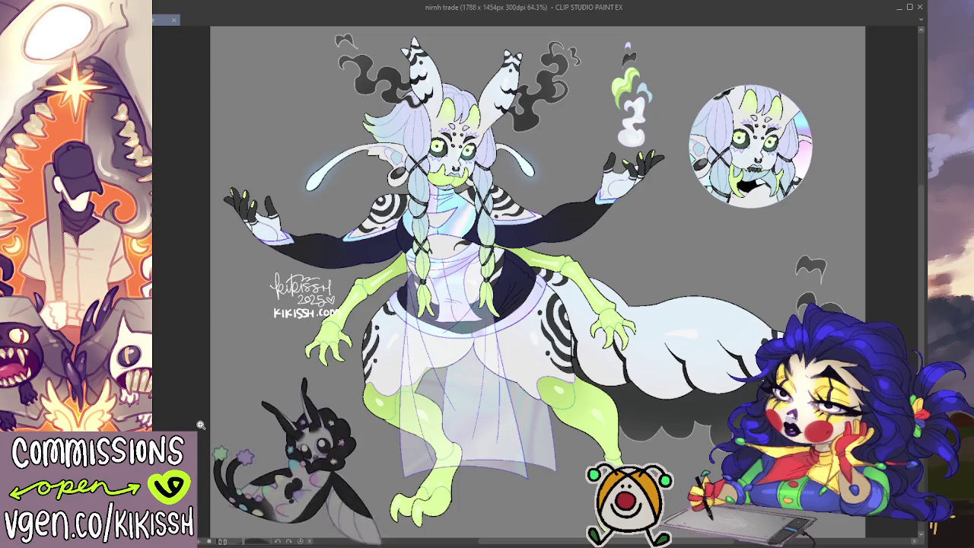
{"action": "key", "text": "Delete"}
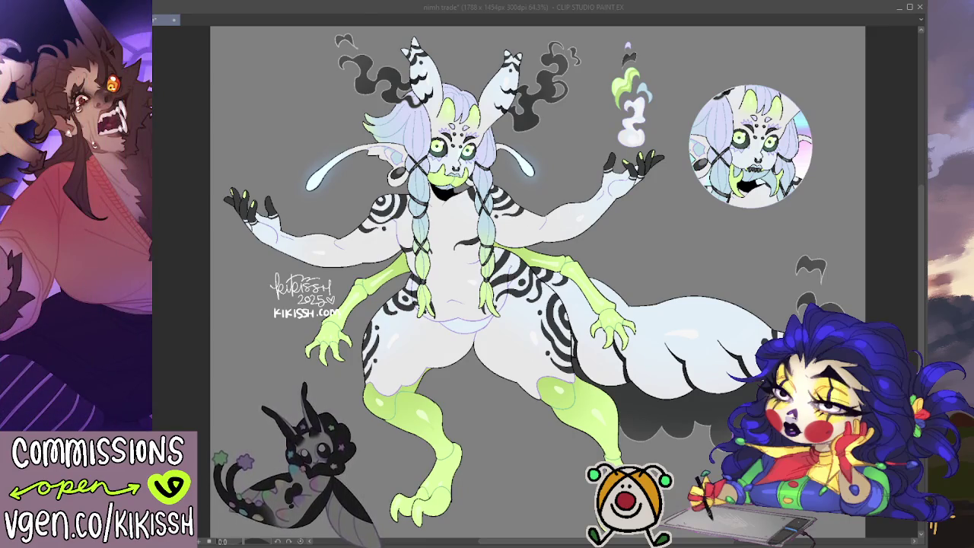
{"action": "key", "text": "alt+Tab"}
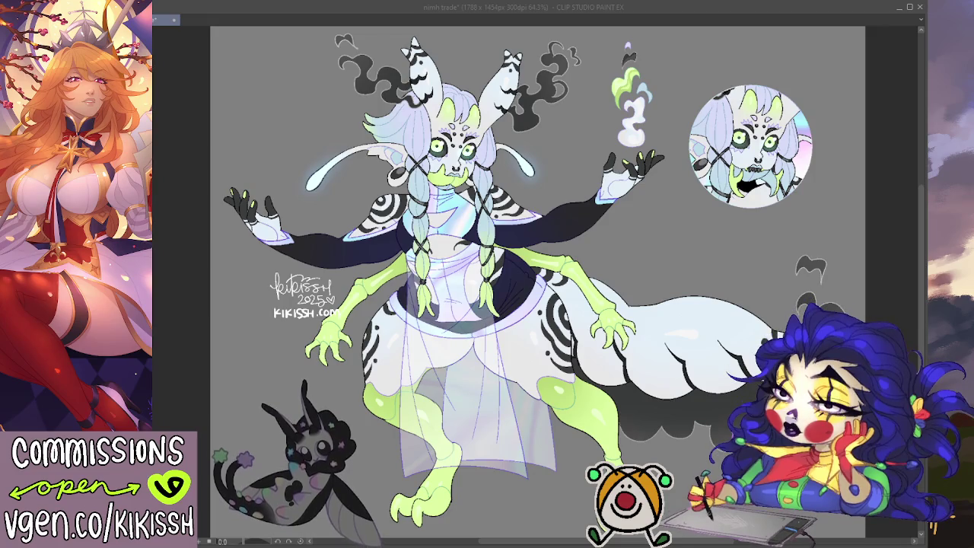
{"action": "key", "text": "ctrl+alt+0"}
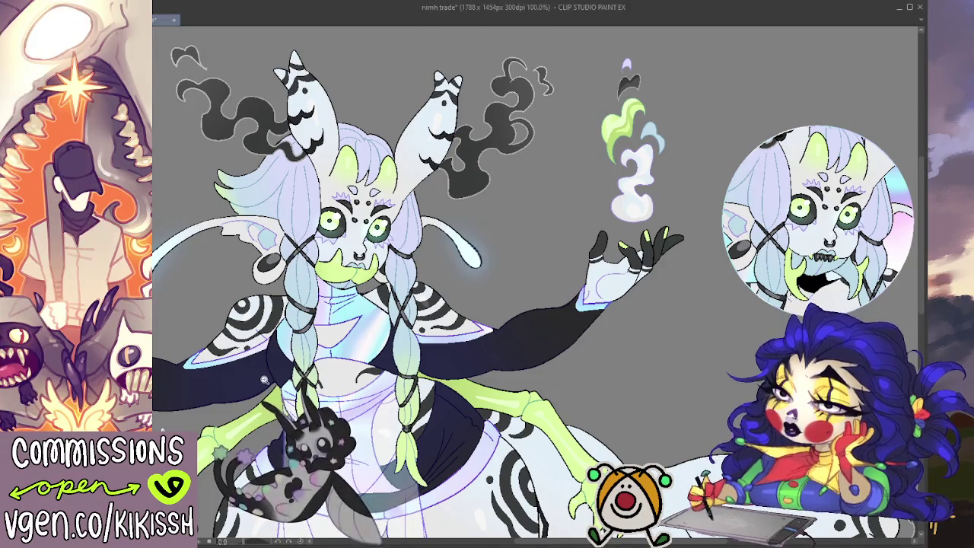
{"action": "scroll", "coordinate": [602, 400], "scroll_direction": "down", "scroll_amount": 1}
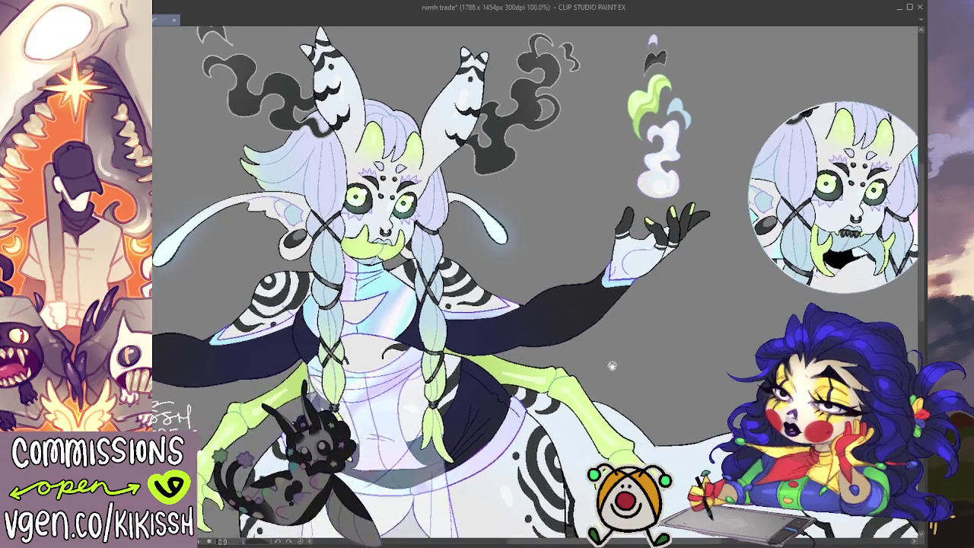
{"action": "scroll", "coordinate": [616, 369], "scroll_direction": "down", "scroll_amount": 1}
{"action": "scroll", "coordinate": [618, 369], "scroll_direction": "down", "scroll_amount": 1}
{"action": "scroll", "coordinate": [615, 283], "scroll_direction": "down", "scroll_amount": 2}
{"action": "scroll", "coordinate": [616, 283], "scroll_direction": "up", "scroll_amount": 1}
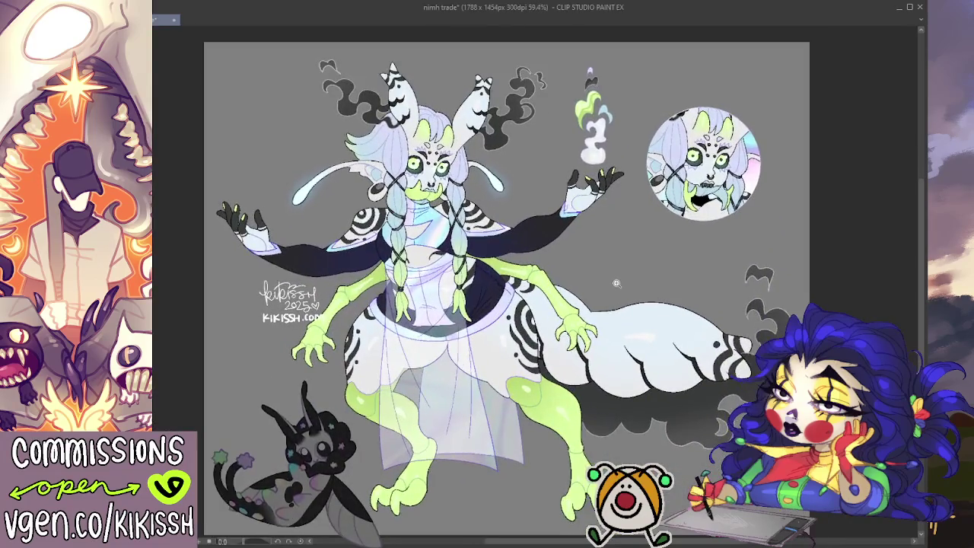